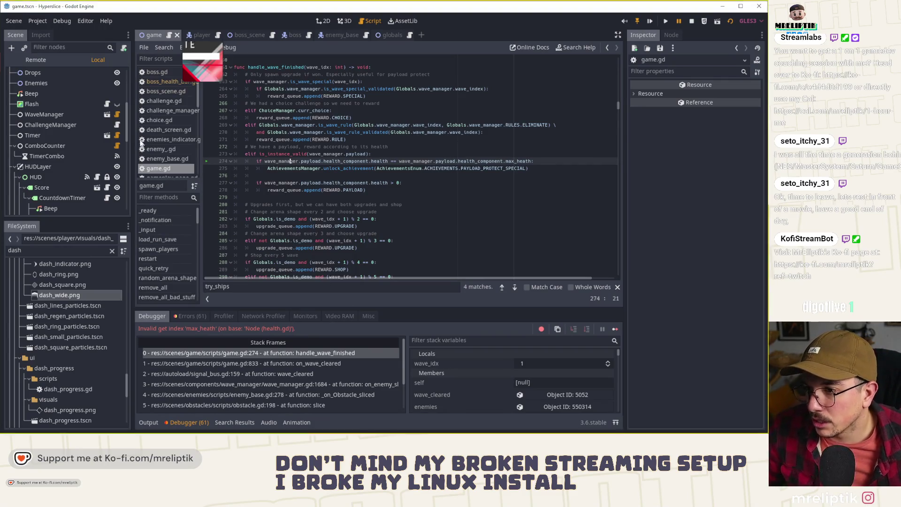
# Launch a Win+Shift+S screen snip over the Godot editor showing the max_heath error.
pyautogui.press('super+shift+s')
# Snip the editor area showing the invalid 'max_heath' error and copy the image to the clipboard.
pyautogui.moveTo(85, 84)
pyautogui.mouseDown()
pyautogui.moveTo(628, 387)
pyautogui.moveTo(626, 394)
pyautogui.mouseUp()
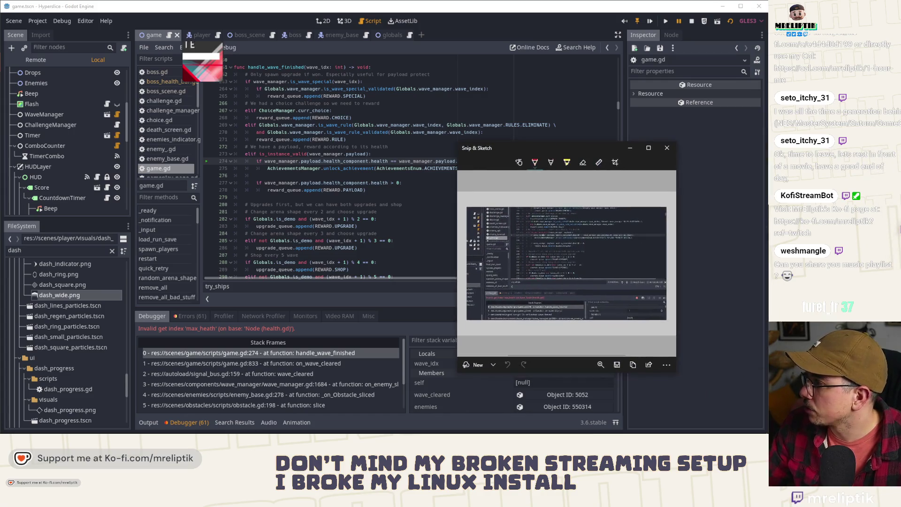
pyautogui.hotkey('ctrl', 'c')
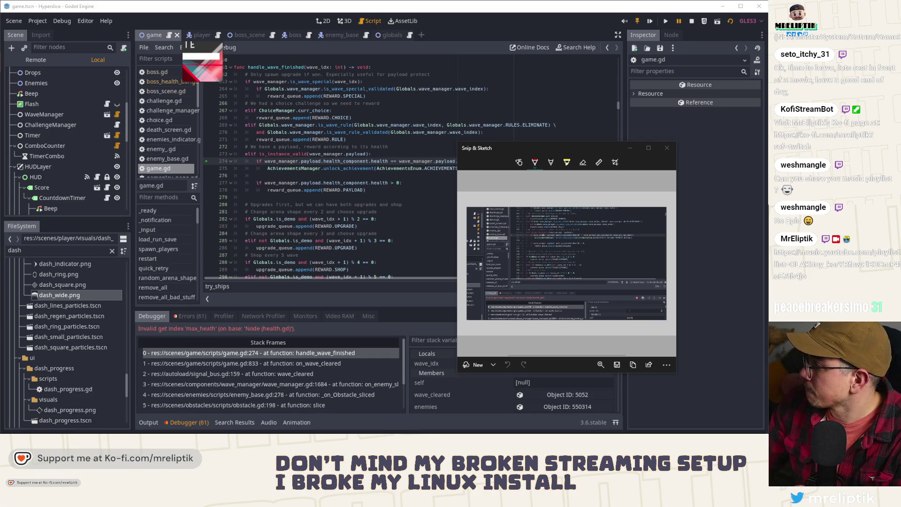
# Close Snip & Sketch, check the Errors (61) list, then go back to the Debugger stack frames.
pyautogui.click(667, 148)
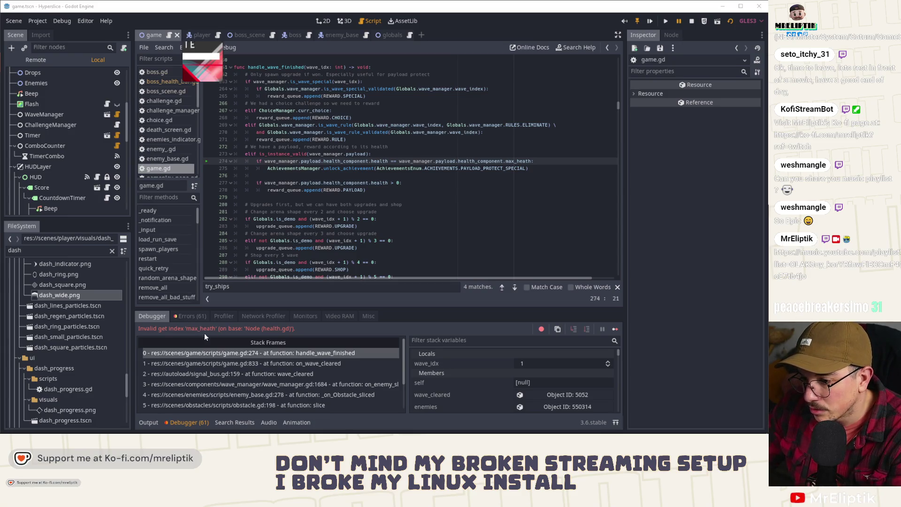
pyautogui.click(190, 317)
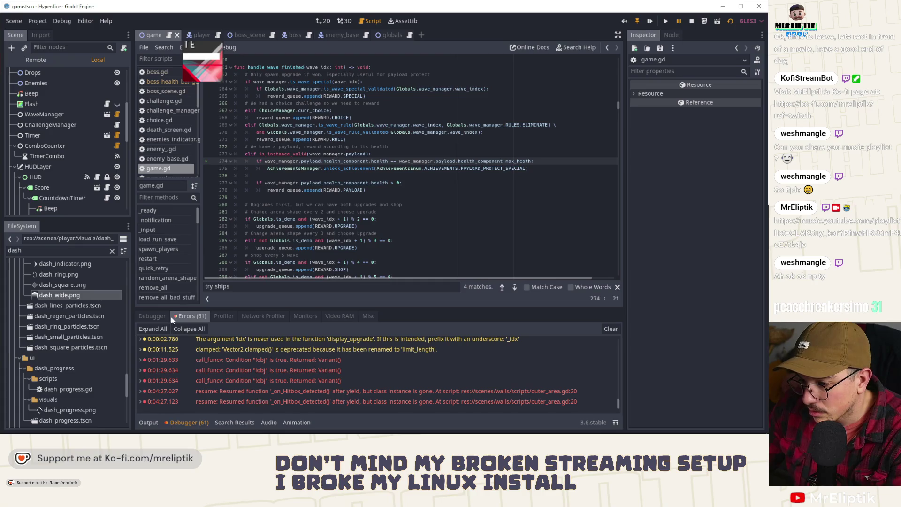
pyautogui.click(151, 316)
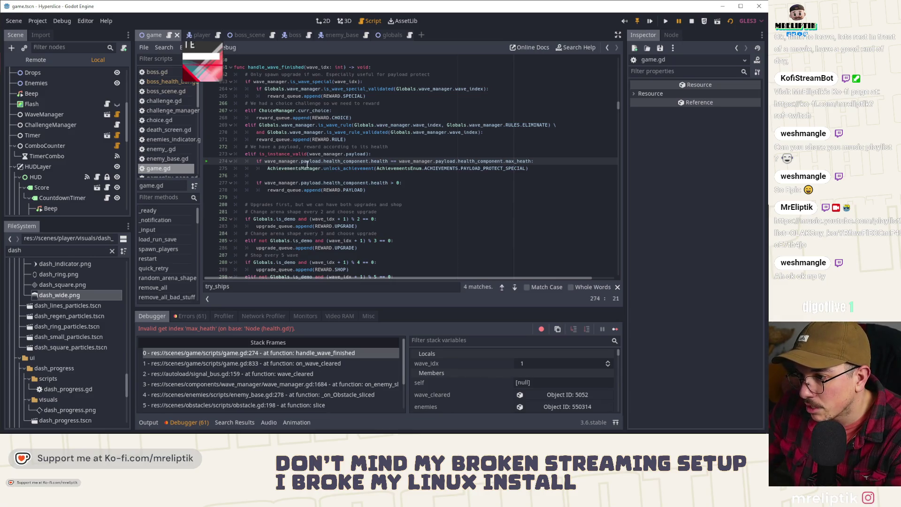
# Confirm wave_manager is null on game.gd line 274 while reviewing the stack variables.
pyautogui.scroll(-5, 461, 389)
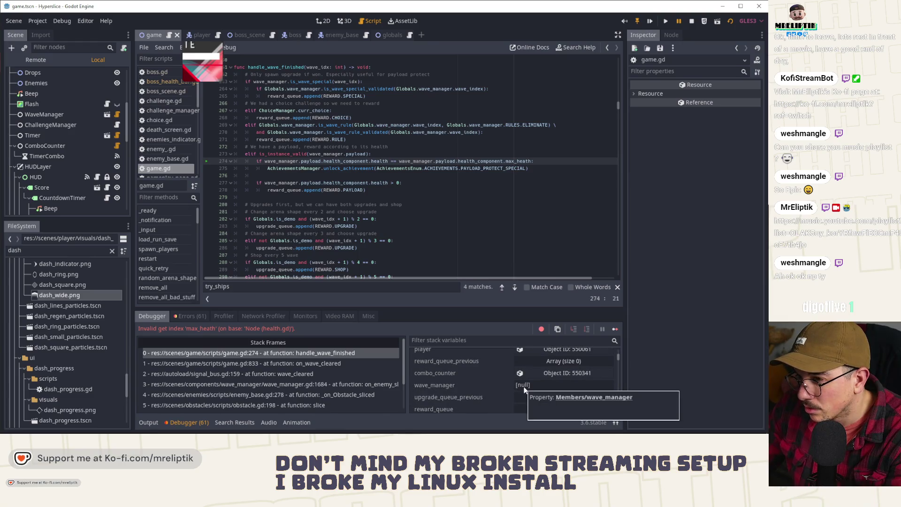
pyautogui.moveTo(276, 161)
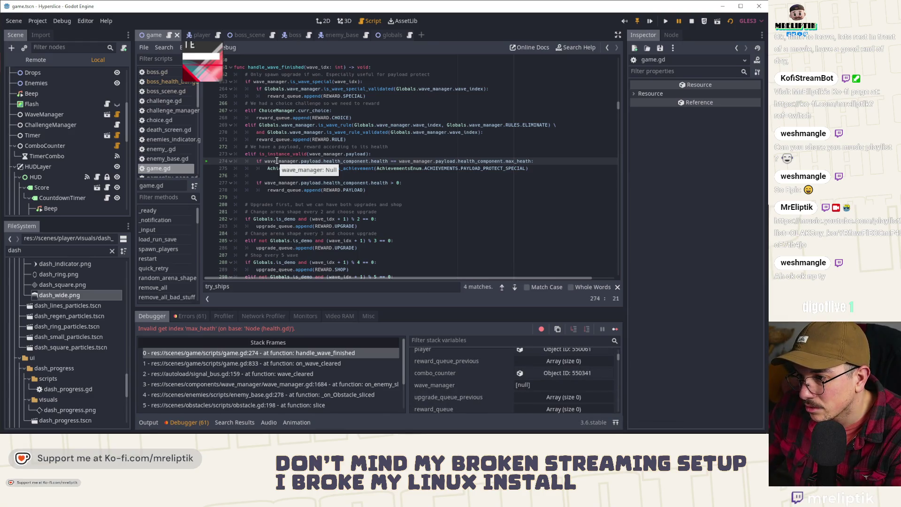
pyautogui.moveTo(8, 422)
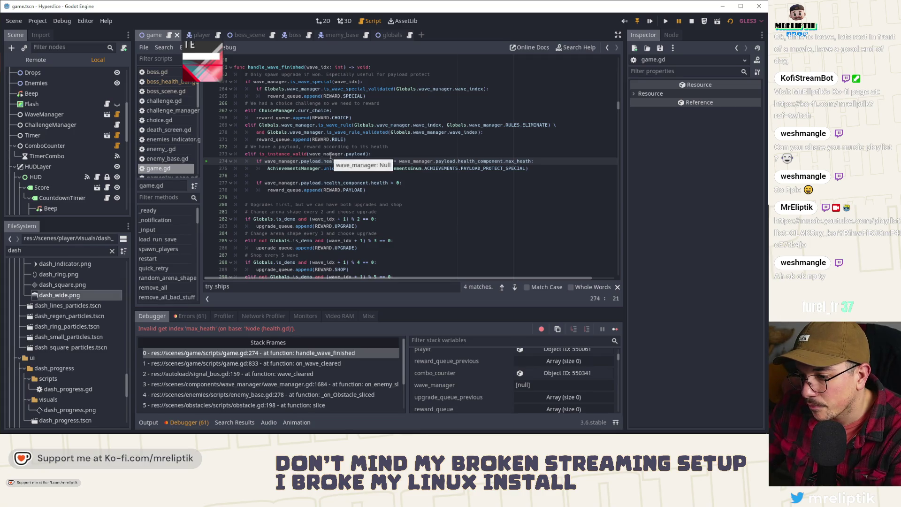
pyautogui.scroll(-3, 295, 381)
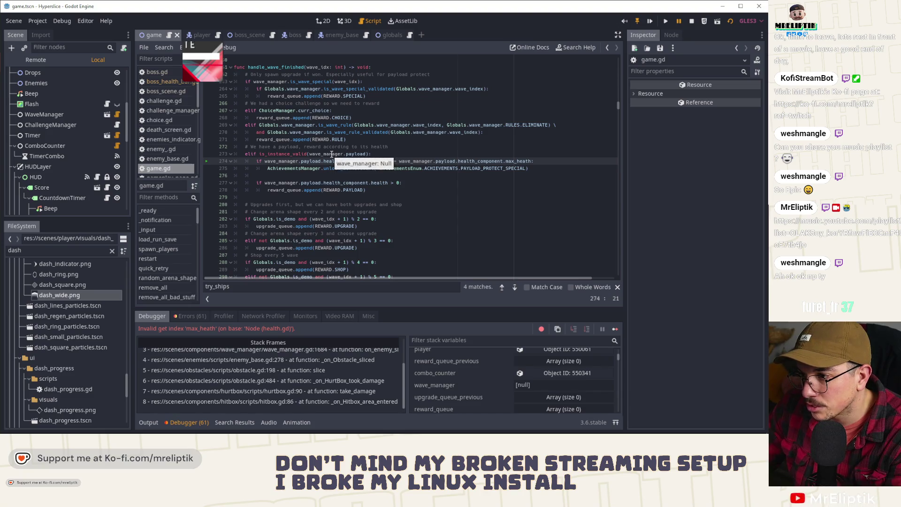
pyautogui.scroll(1, 461, 385)
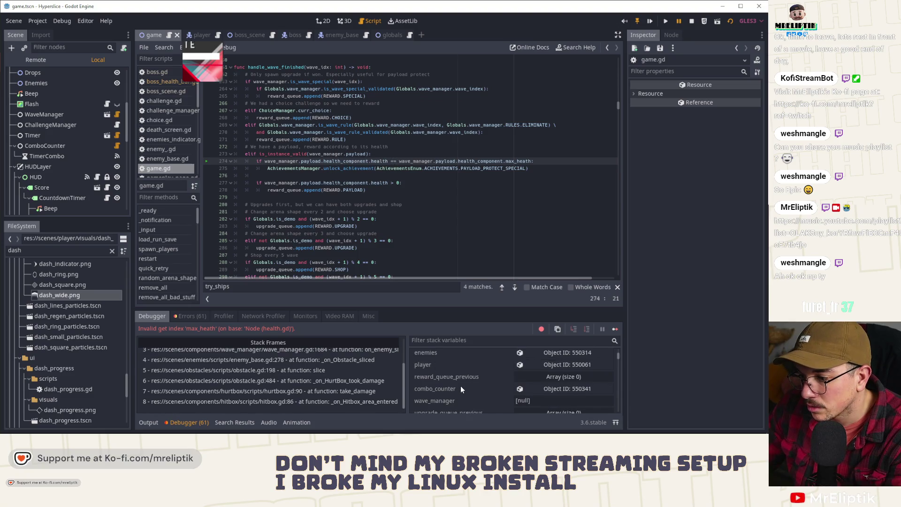
pyautogui.scroll(2, 293, 382)
# Inspect the live WaveManager node at /root/Game/WaveManager from the Remote scene tree.
pyautogui.click(27, 62)
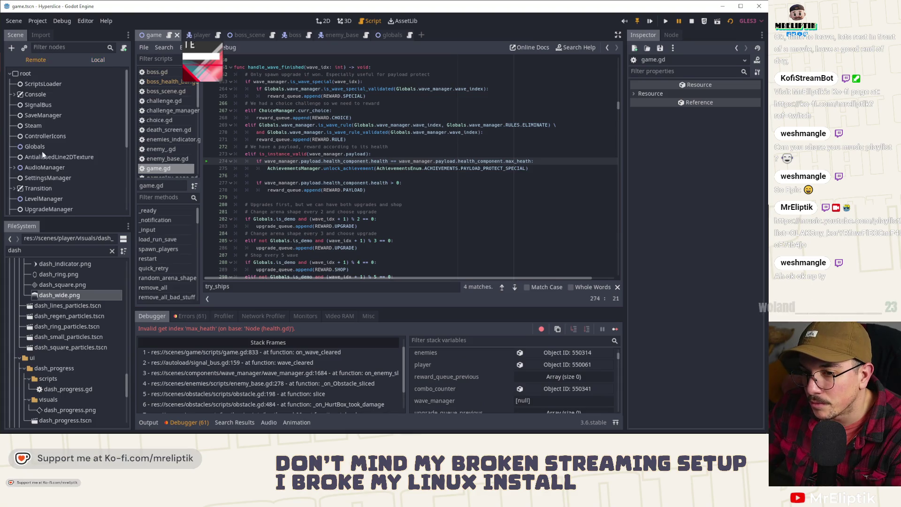
pyautogui.scroll(-4, 61, 185)
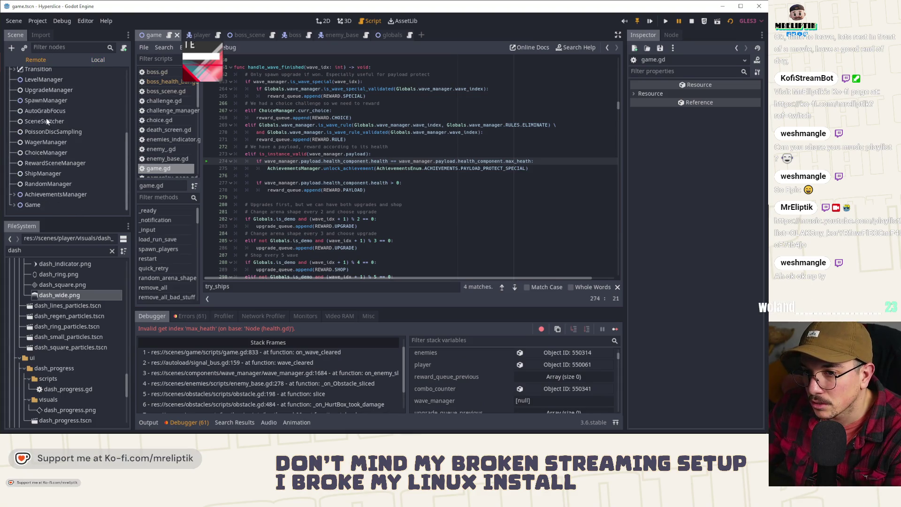
pyautogui.click(48, 143)
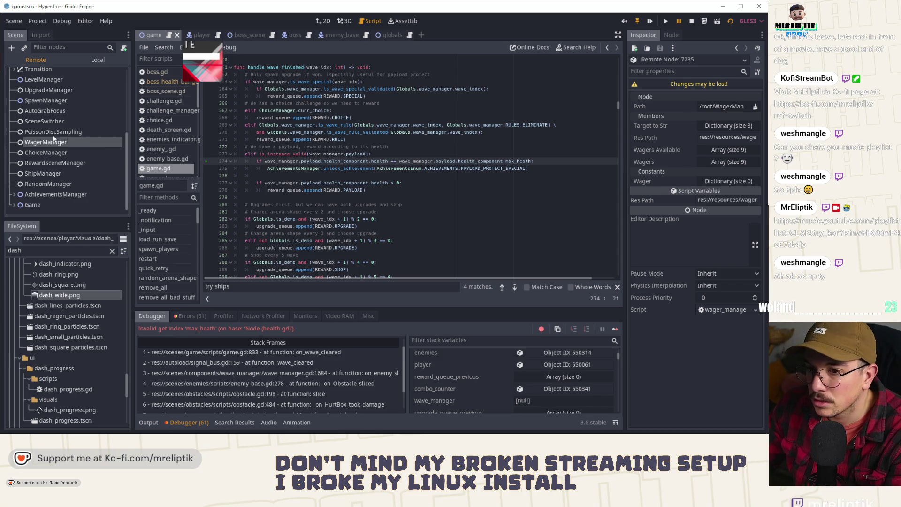
pyautogui.scroll(2, 56, 117)
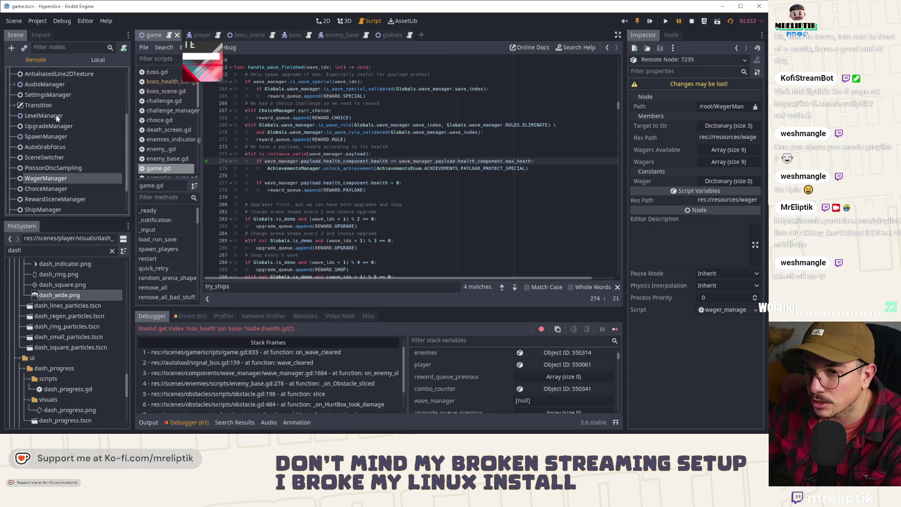
pyautogui.scroll(-2, 55, 114)
pyautogui.scroll(-3, 51, 157)
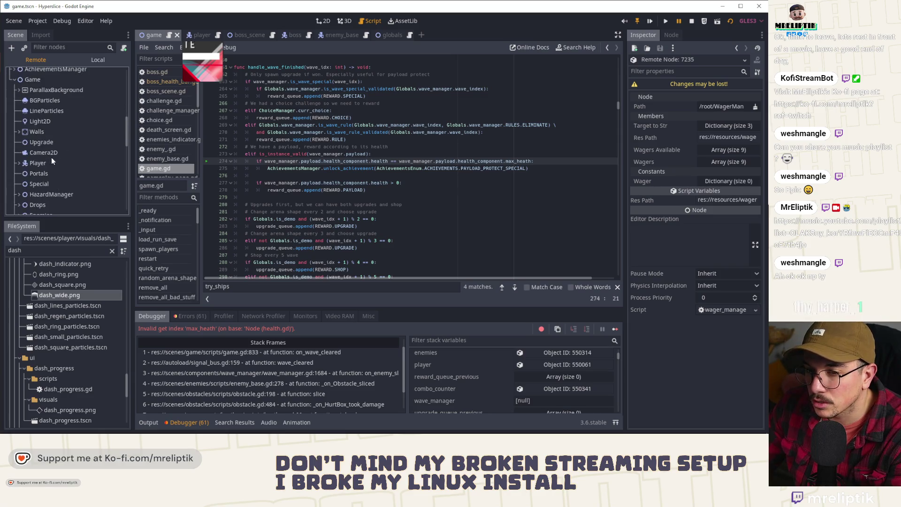
pyautogui.scroll(-5, 52, 159)
pyautogui.click(56, 138)
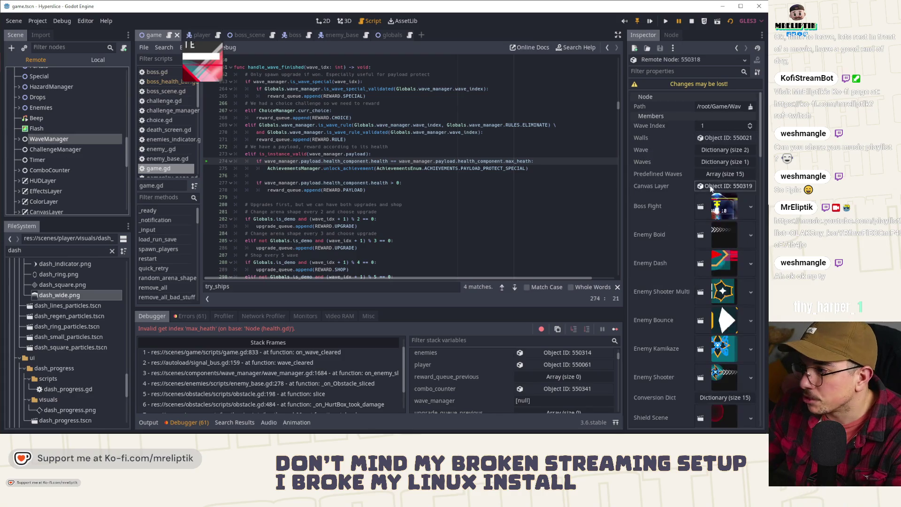
# Filter WaveManager properties by 'paylo', open Payload, then its Health Component (max health 6, health 2).
pyautogui.scroll(-10, 652, 179)
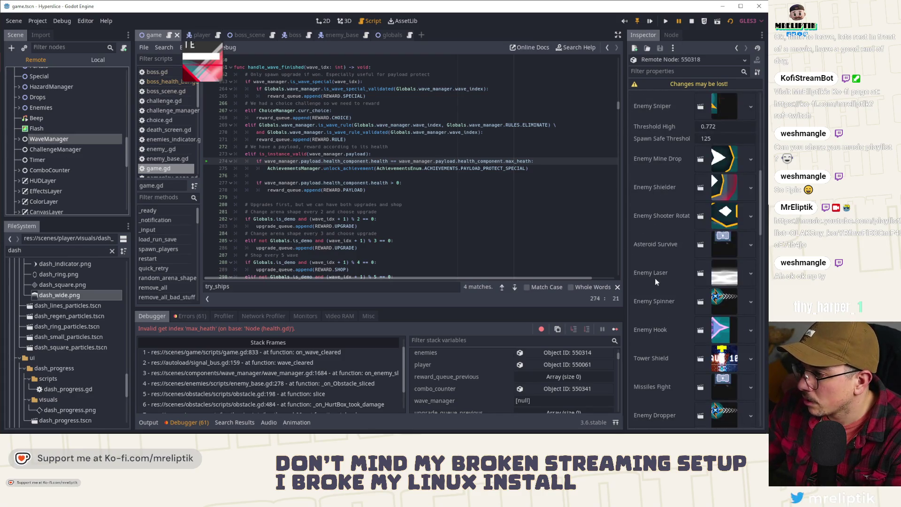
pyautogui.scroll(-5, 656, 236)
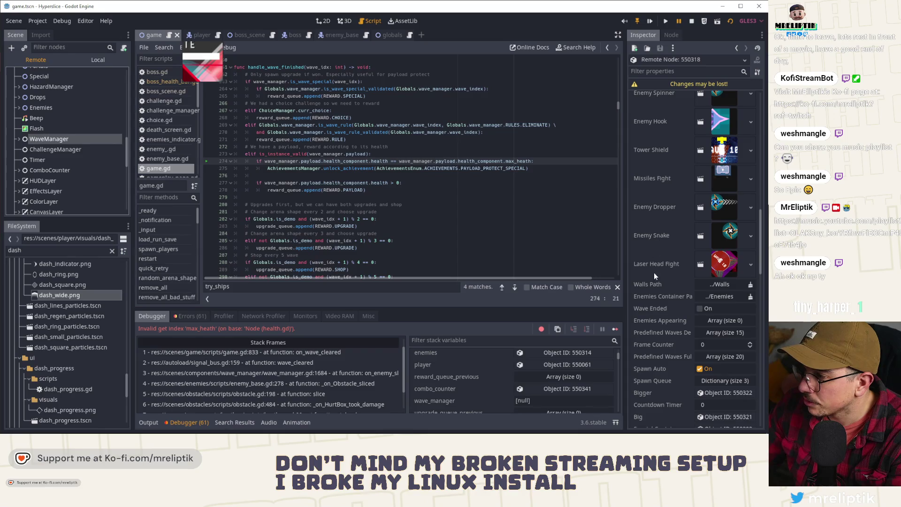
pyautogui.scroll(2, 652, 326)
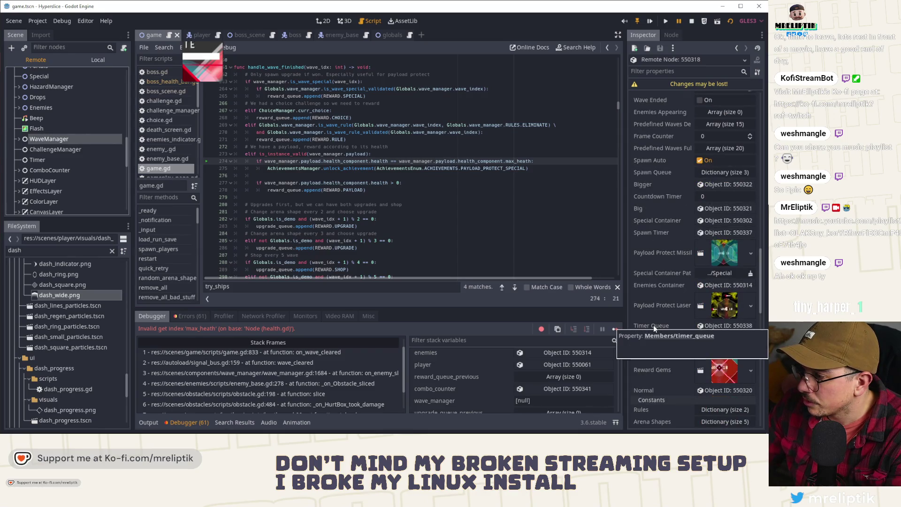
pyautogui.scroll(3, 682, 139)
pyautogui.click(672, 71)
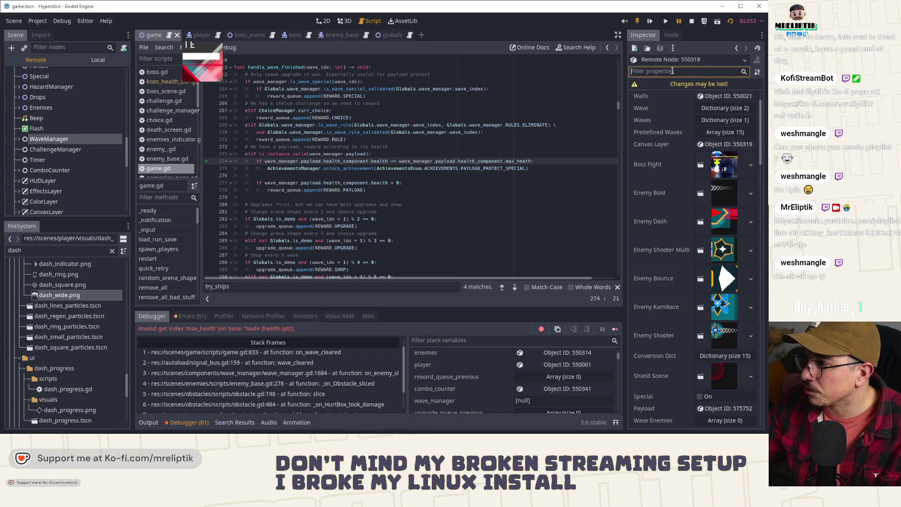
pyautogui.write('paylo')
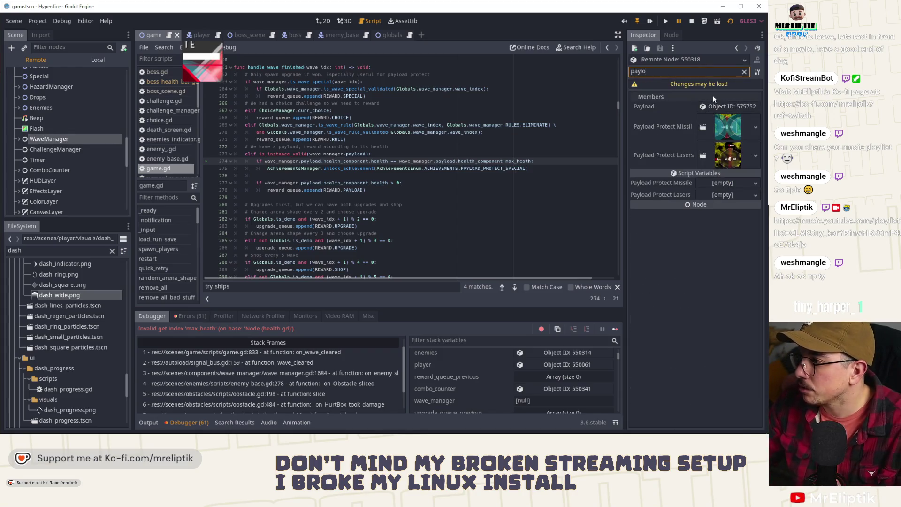
pyautogui.click(720, 106)
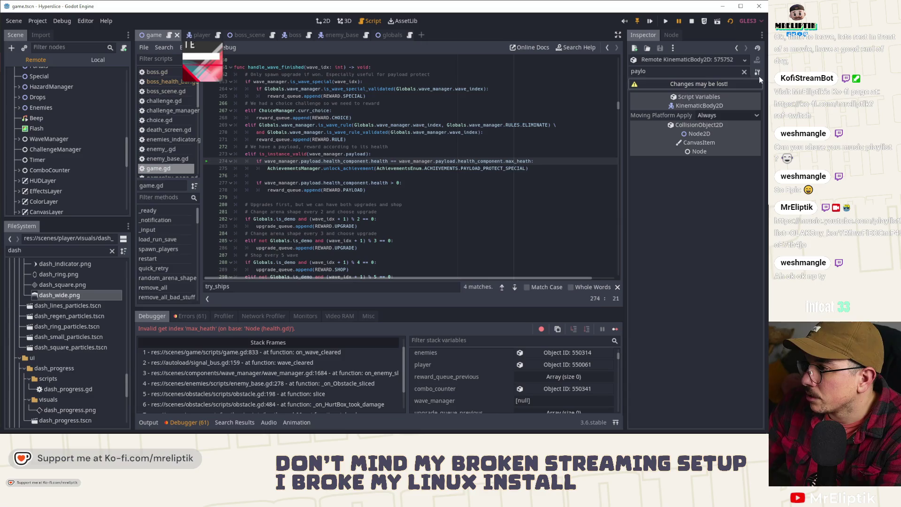
pyautogui.click(743, 71)
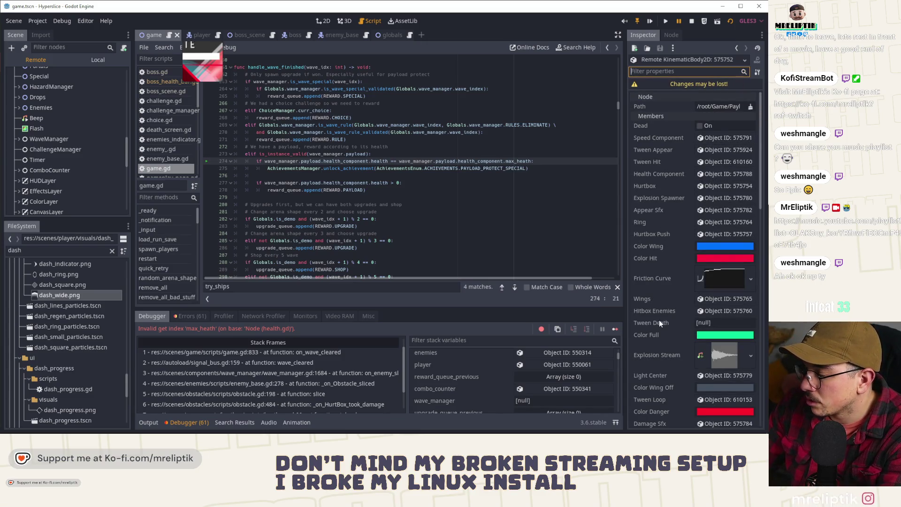
pyautogui.scroll(-5, 659, 319)
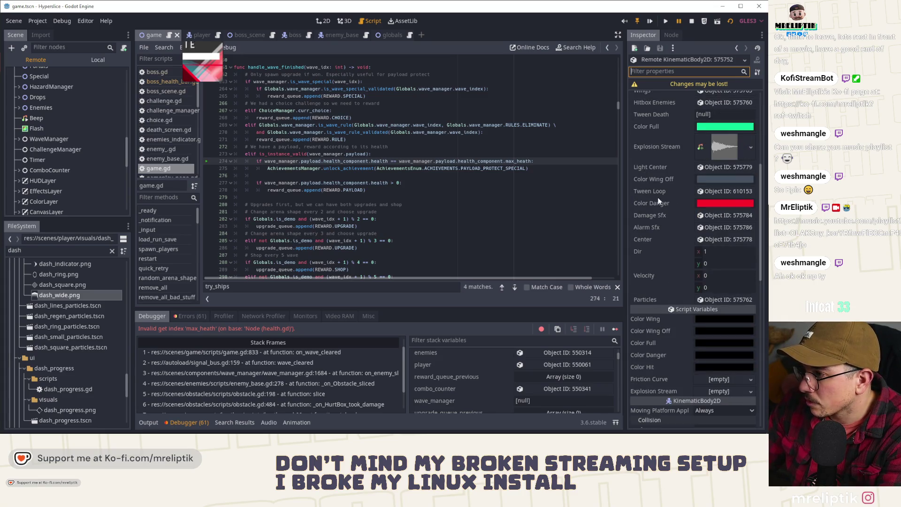
pyautogui.scroll(5, 658, 201)
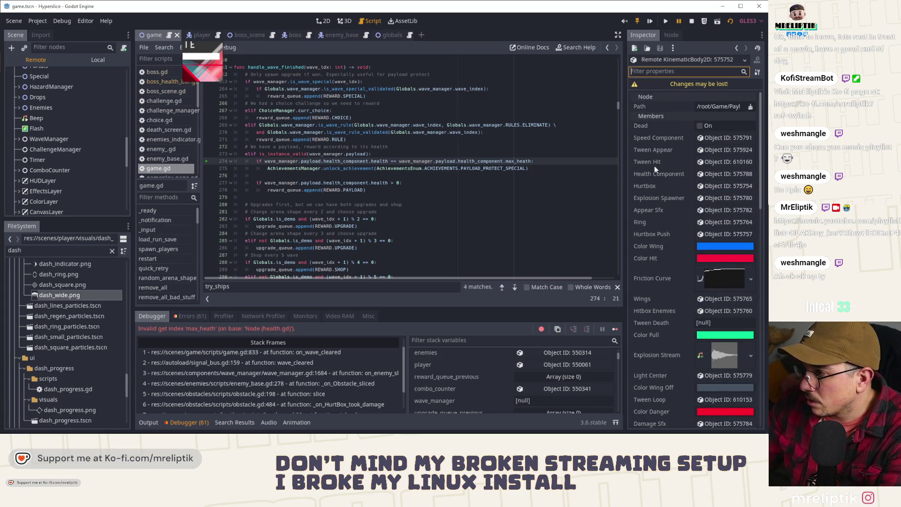
pyautogui.click(717, 175)
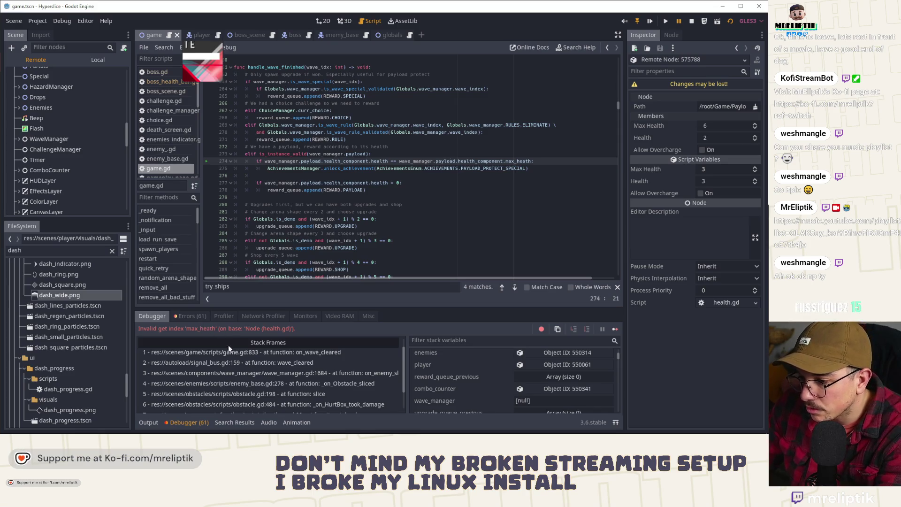
pyautogui.click(190, 317)
pyautogui.moveTo(247, 396)
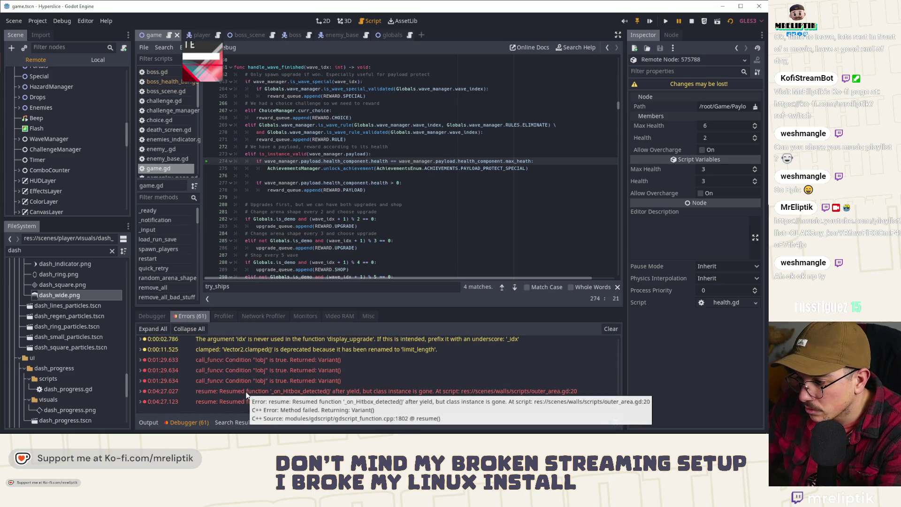
pyautogui.click(152, 316)
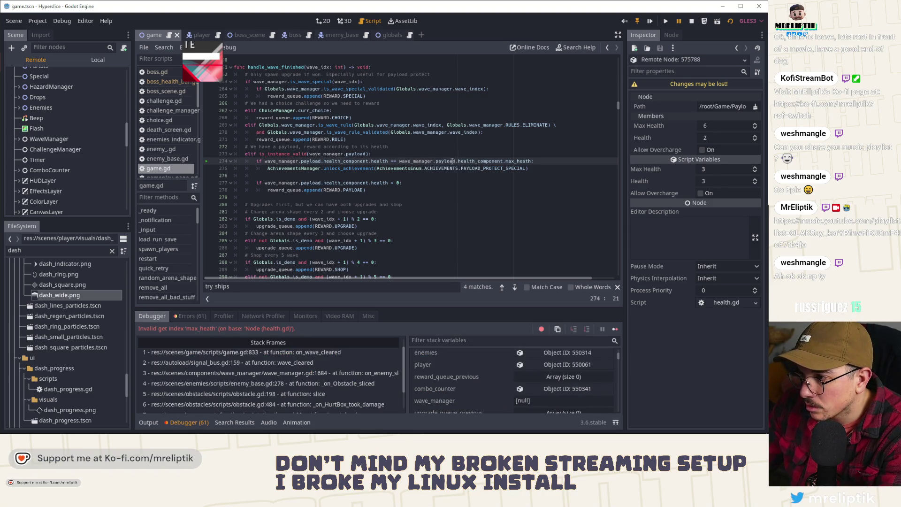
pyautogui.scroll(5, 241, 175)
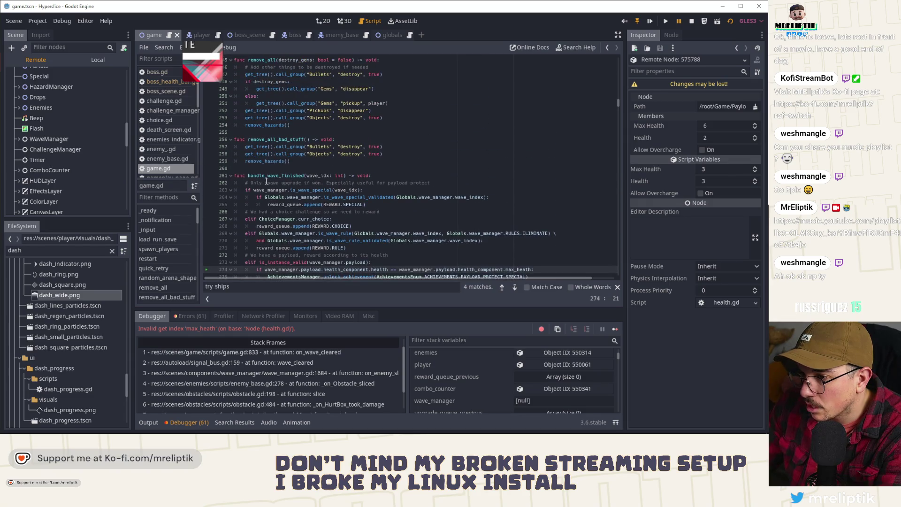
pyautogui.click(266, 181)
pyautogui.press('F12')
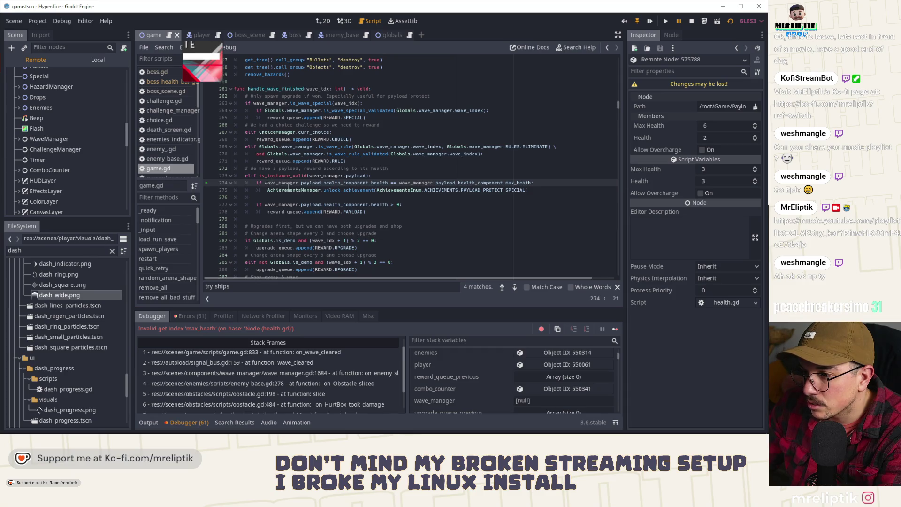
pyautogui.doubleClick(311, 182)
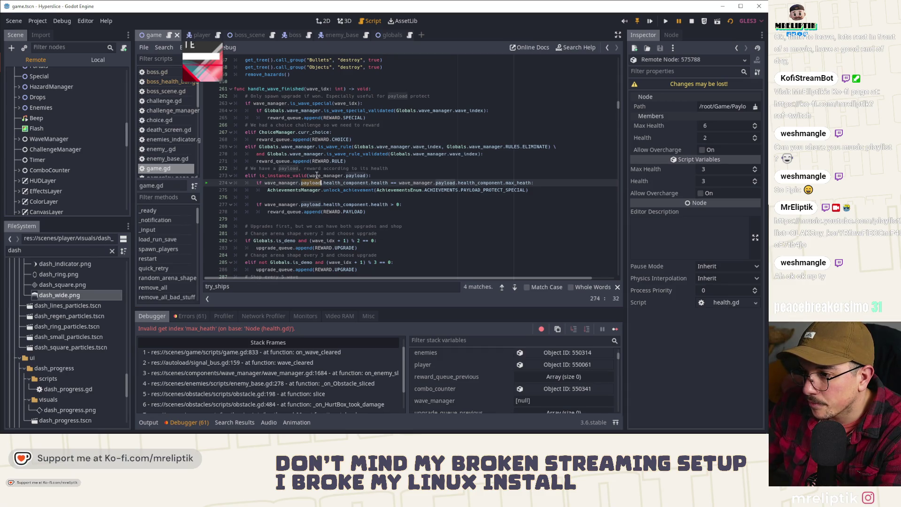
pyautogui.doubleClick(298, 176)
pyautogui.doubleClick(357, 176)
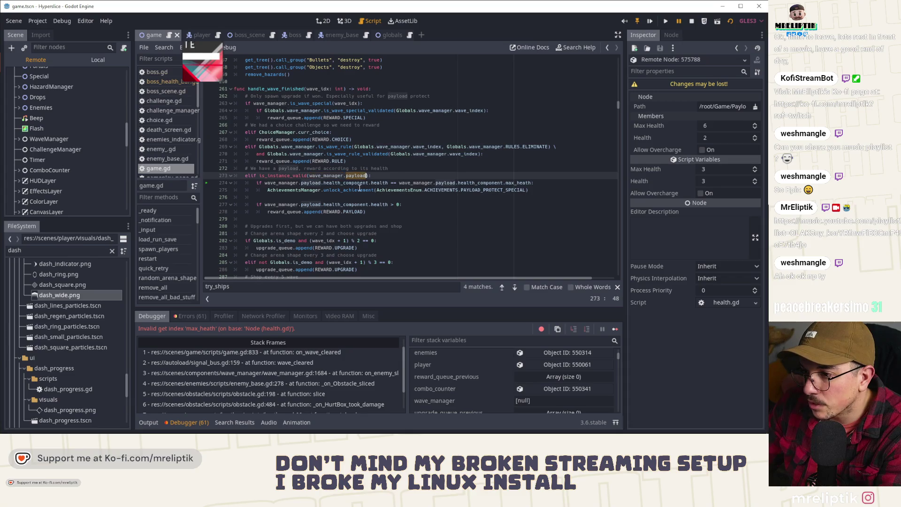
pyautogui.write('):')
pyautogui.doubleClick(329, 183)
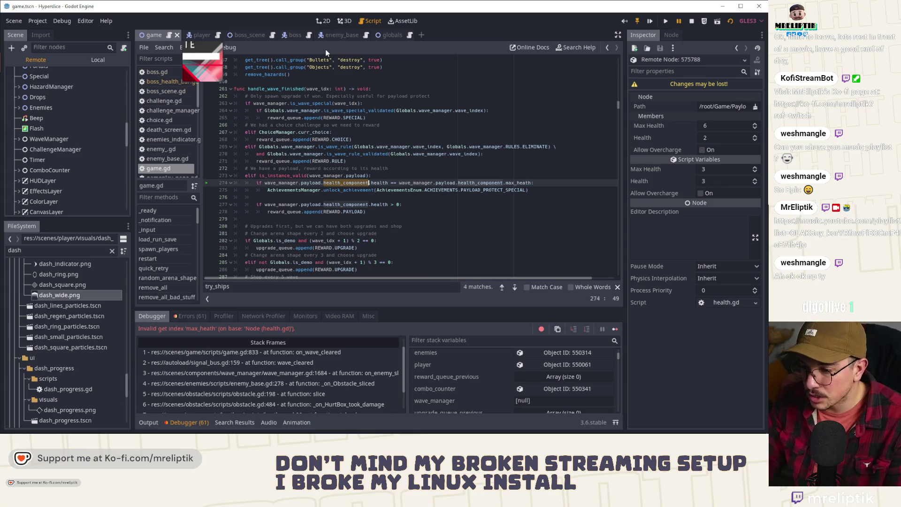
# Open payload.tscn and inspect payload.gd's health_component variable on line 33.
pyautogui.hotkey('ctrl', 'shift', 'o')
pyautogui.write('payload')
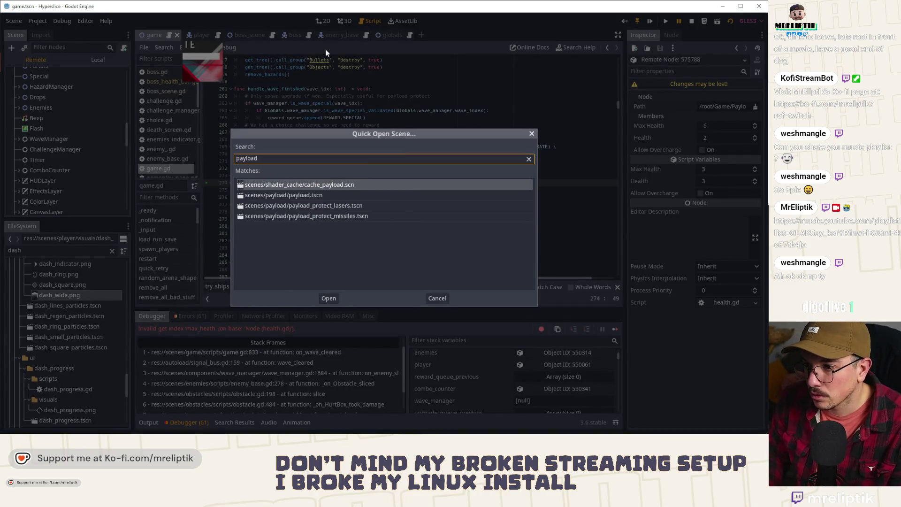
pyautogui.press('Return')
pyautogui.click(96, 61)
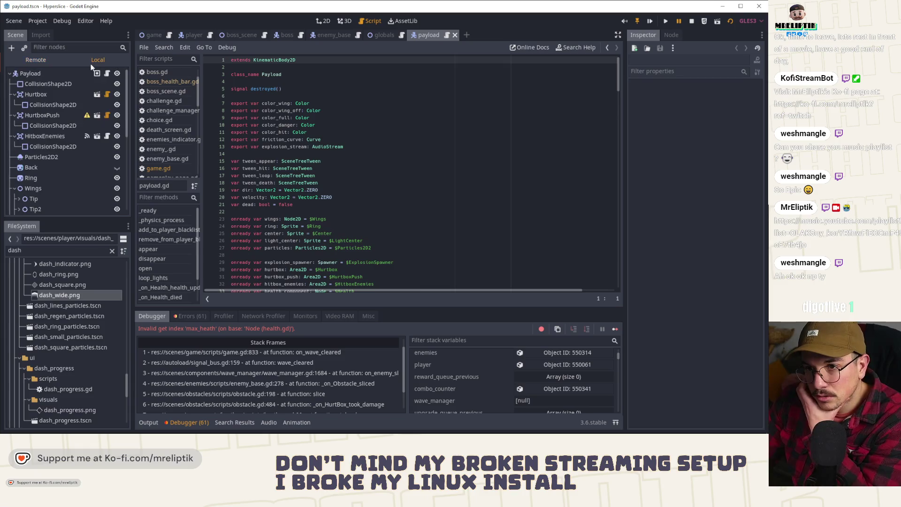
pyautogui.click(107, 73)
pyautogui.scroll(-5, 307, 185)
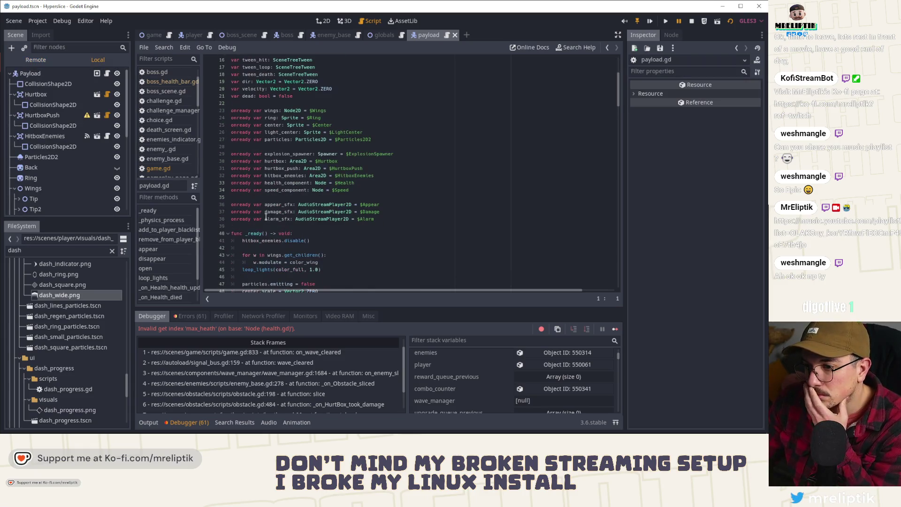
pyautogui.click(309, 183)
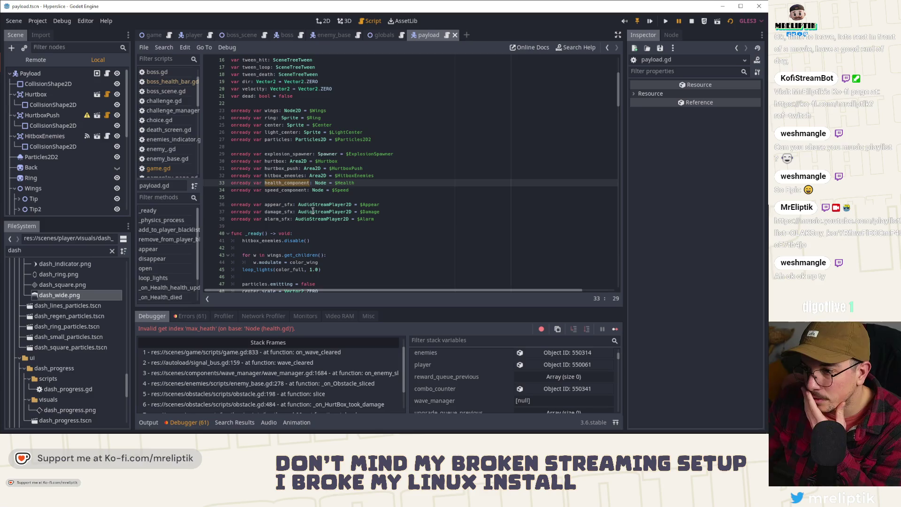
# Open the Health node's script, confirm max_health on line 9, and return to game.gd.
pyautogui.scroll(-5, 120, 176)
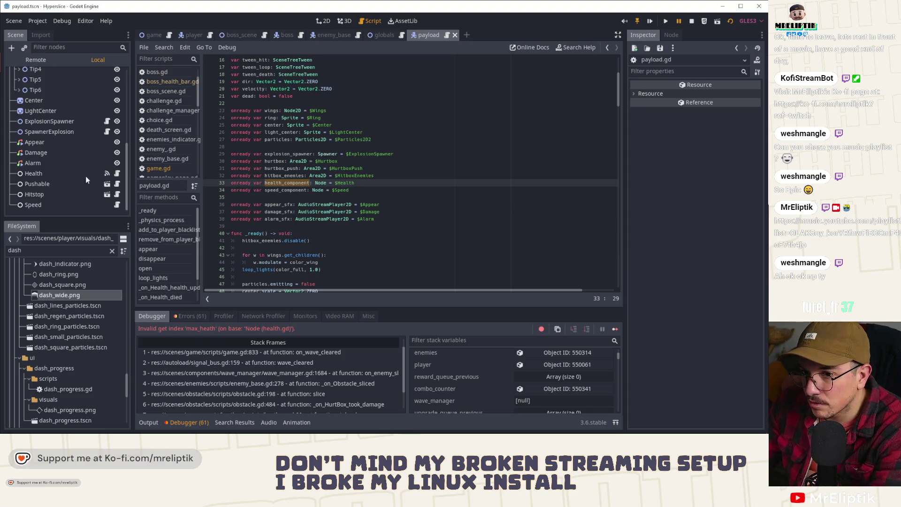
pyautogui.scroll(5, 83, 194)
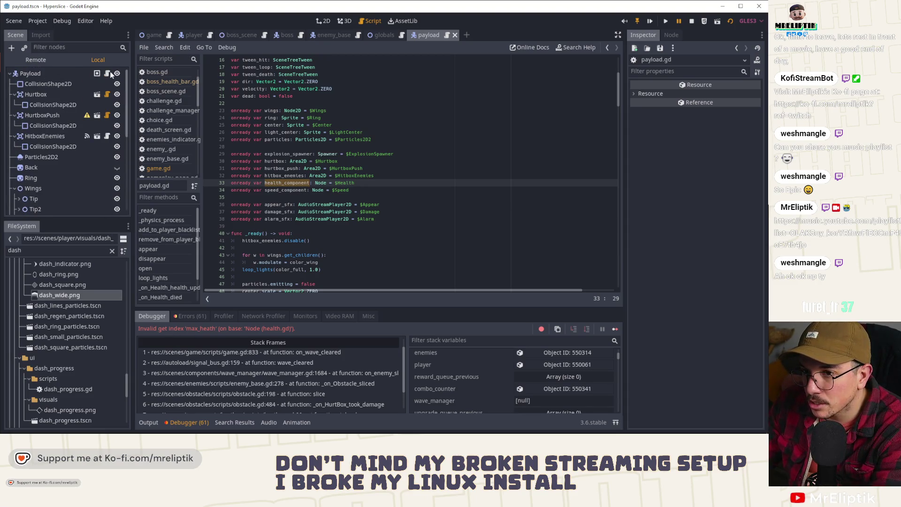
pyautogui.scroll(-5, 75, 156)
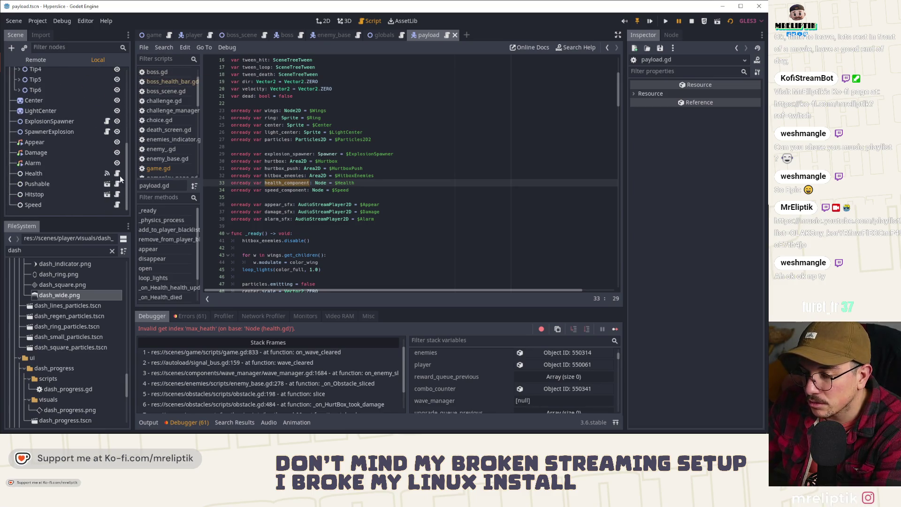
pyautogui.click(121, 173)
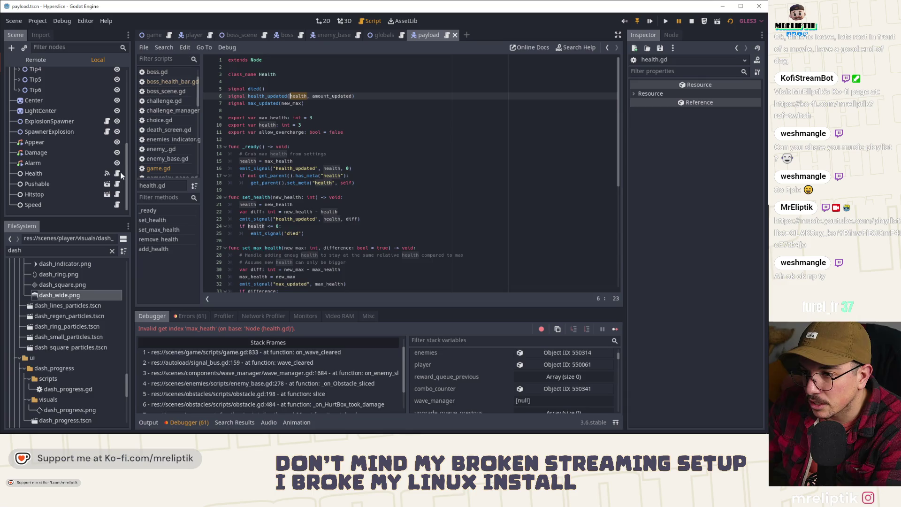
pyautogui.doubleClick(275, 120)
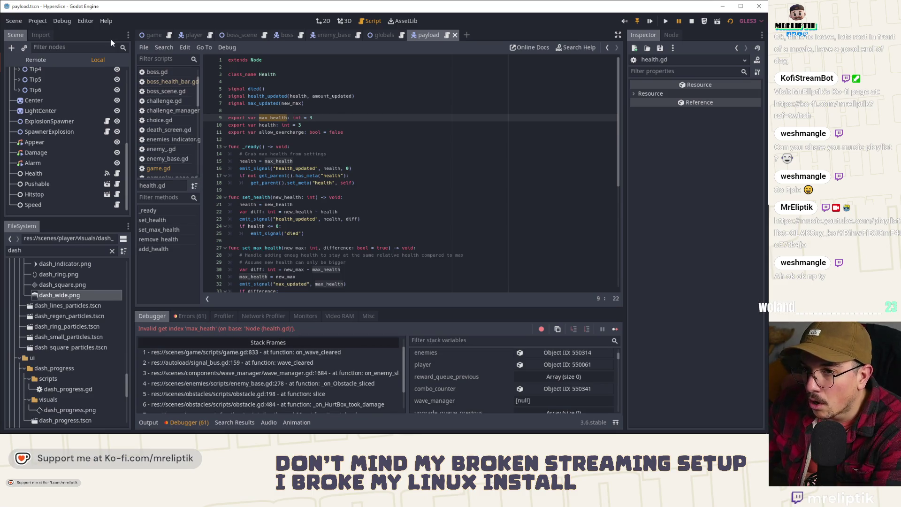
pyautogui.click(153, 35)
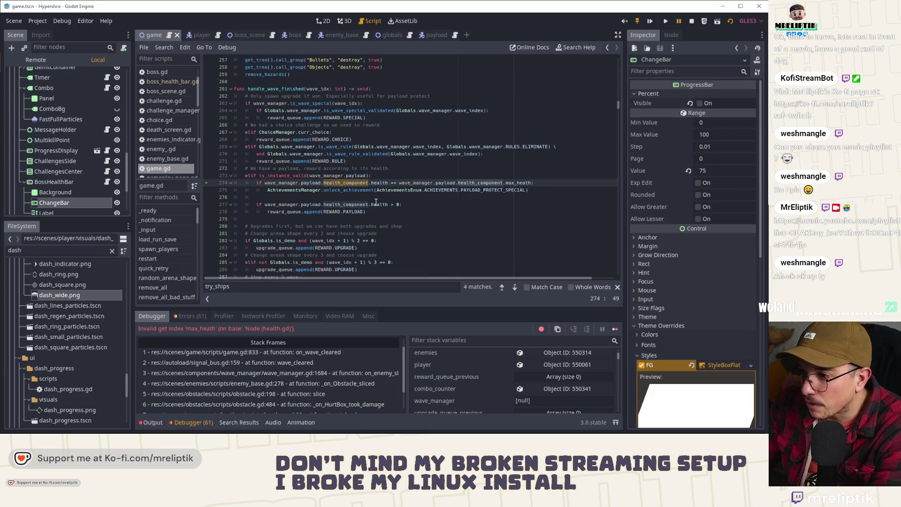
# Add the missing 'l' so line 274 reads max_health, then save game.gd.
pyautogui.click(525, 182)
pyautogui.write('l')
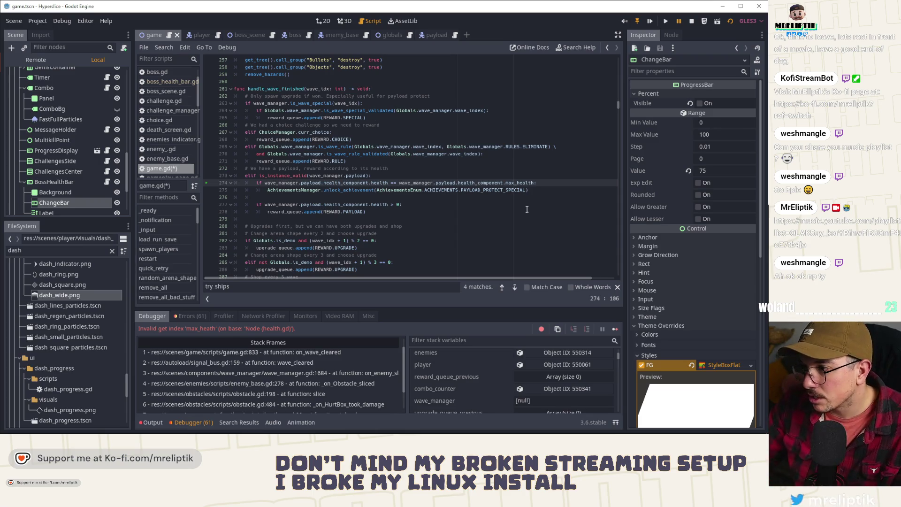
pyautogui.click(527, 190)
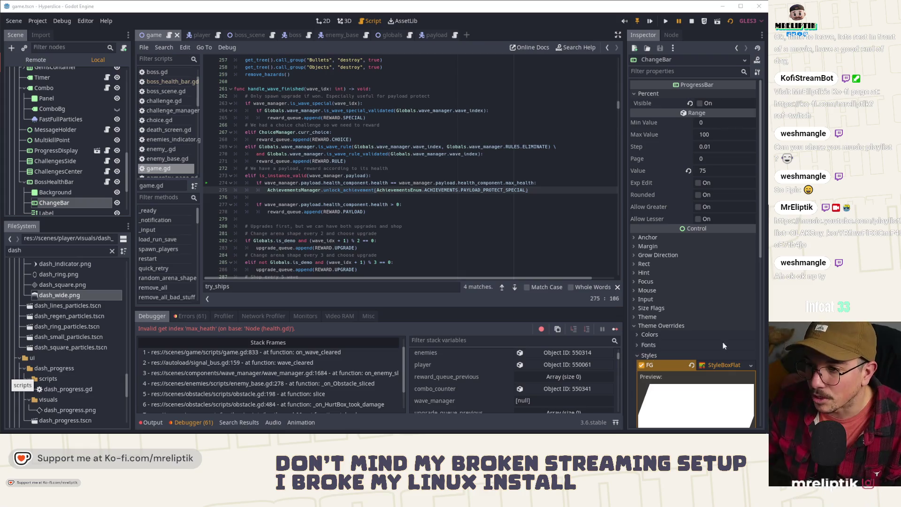
pyautogui.press('Down')
pyautogui.press('Down')
pyautogui.press('Down')
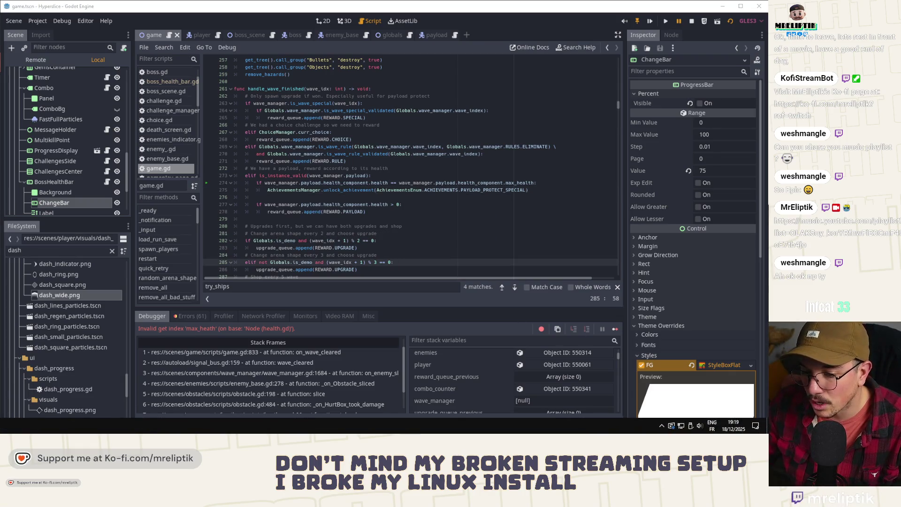
pyautogui.click(110, 427)
# Stage game.gd and commit it with the message 'fix typo on payload max health'.
pyautogui.click(60, 88)
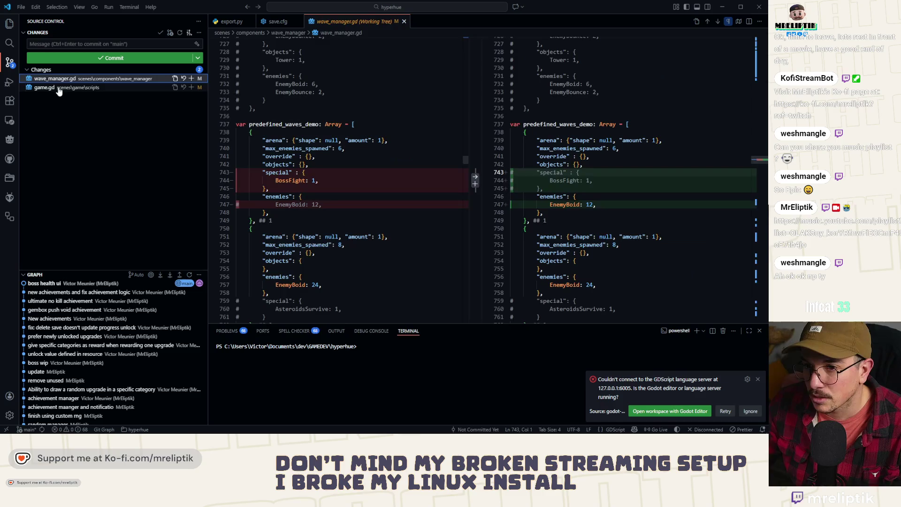
pyautogui.click(191, 87)
pyautogui.click(94, 44)
pyautogui.write('fix tp')
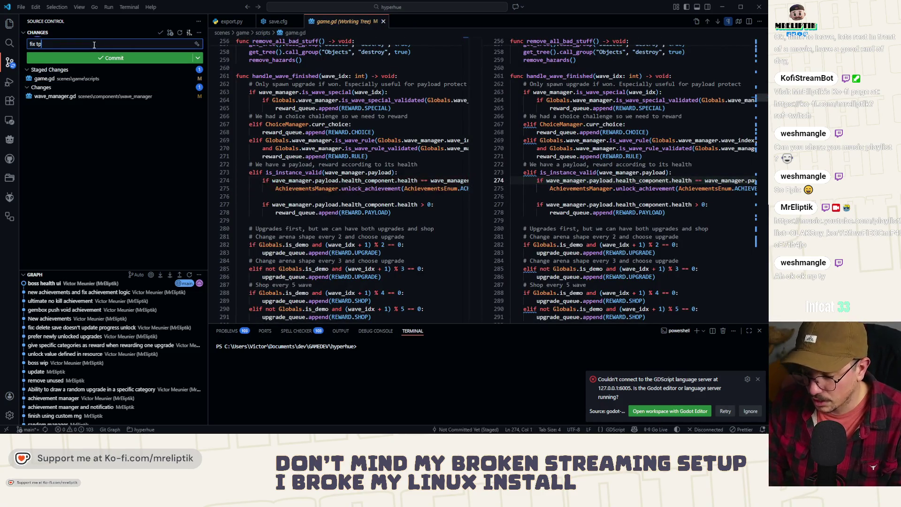
pyautogui.press('BackSpace')
pyautogui.write('ypo on pa')
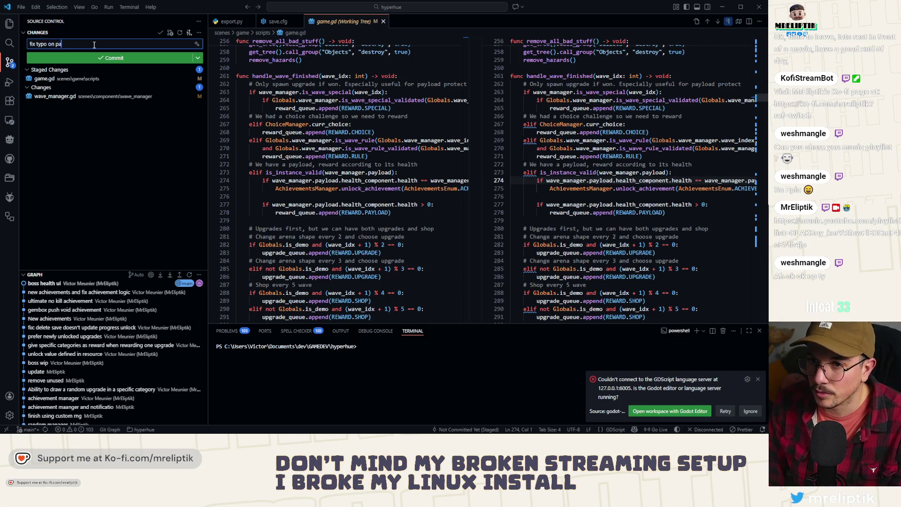
pyautogui.press('BackSpace')
pyautogui.press('BackSpace')
pyautogui.write('yload max health')
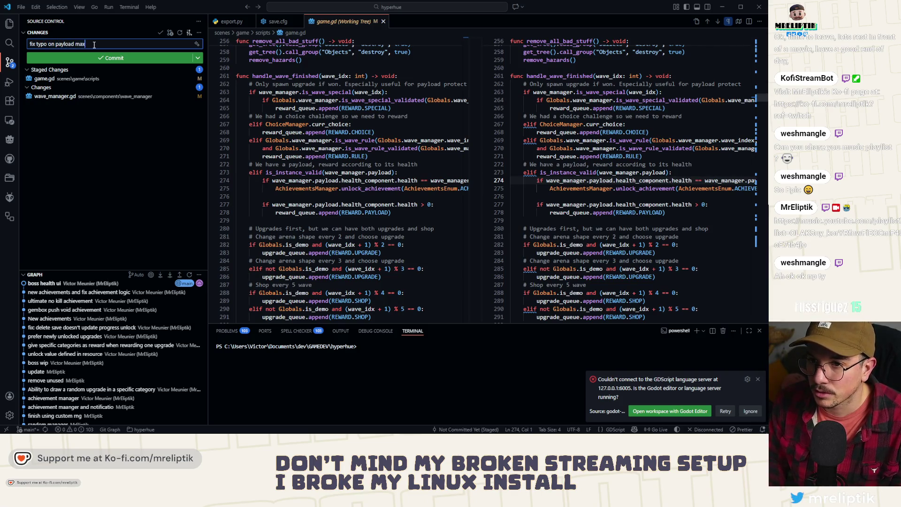
pyautogui.click(107, 58)
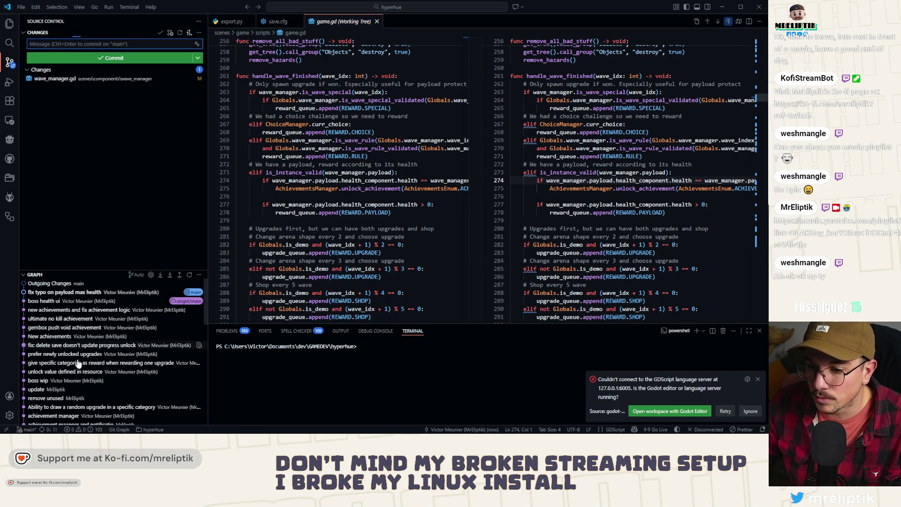